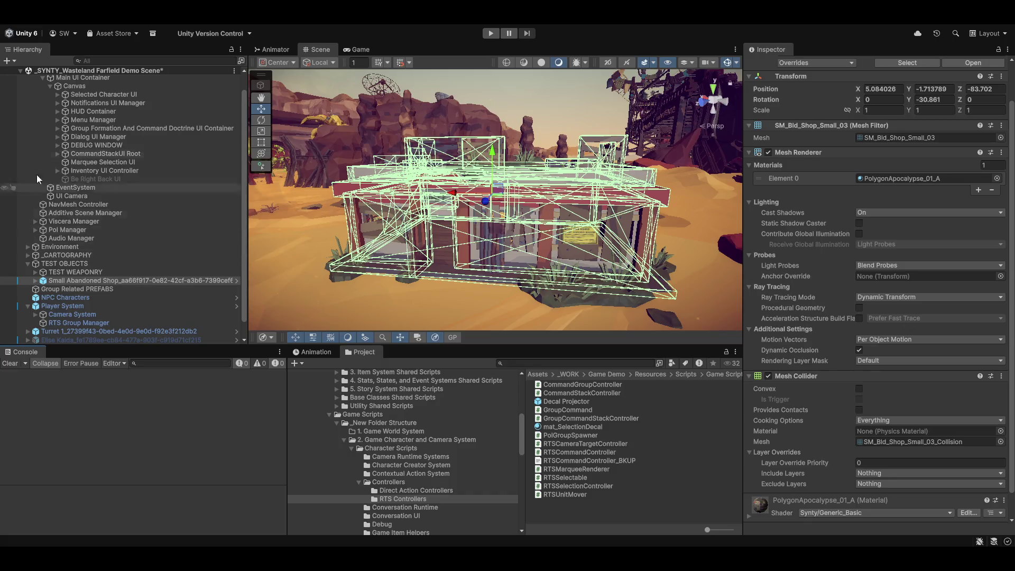
Step: Browse the Tools > GPU Instancer Pro custom editor commands
click(314, 19)
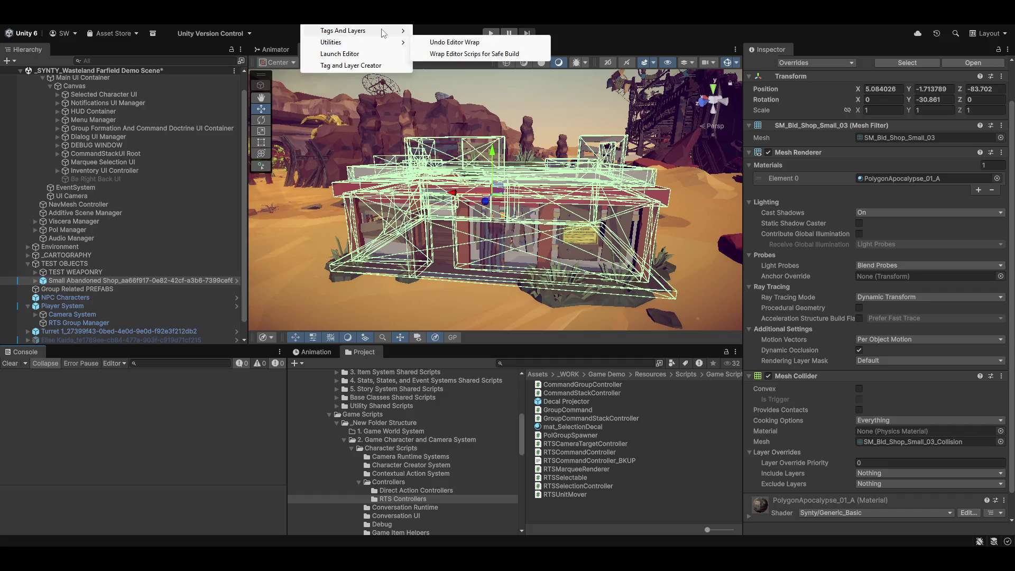
mouse_move(370, 31)
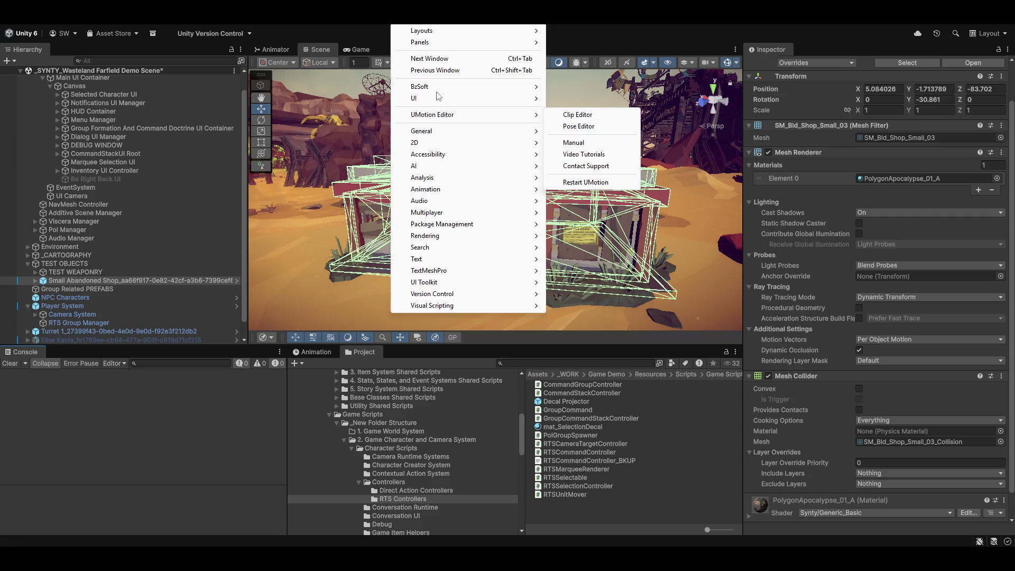
mouse_move(266, 23)
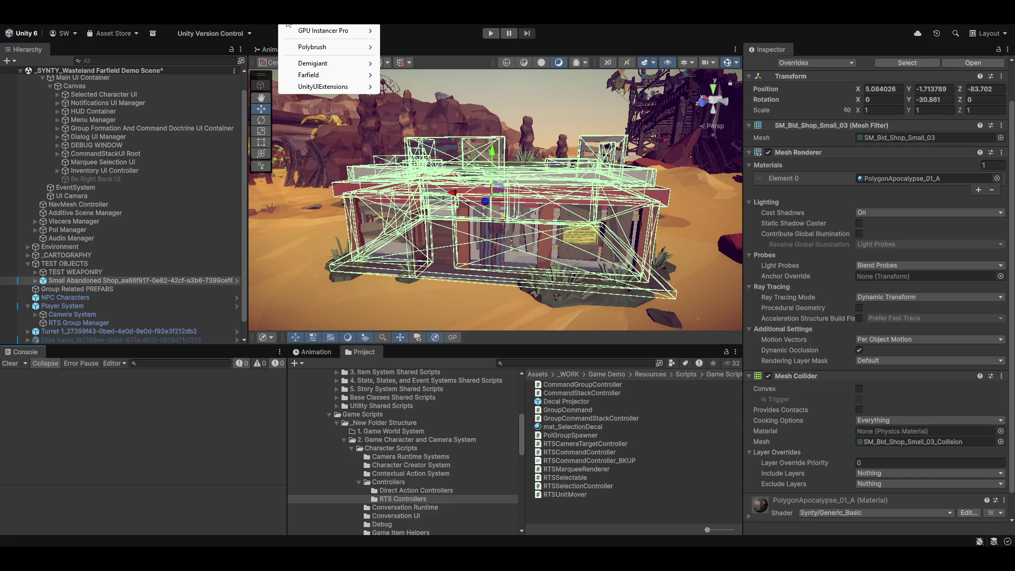
mouse_move(229, 28)
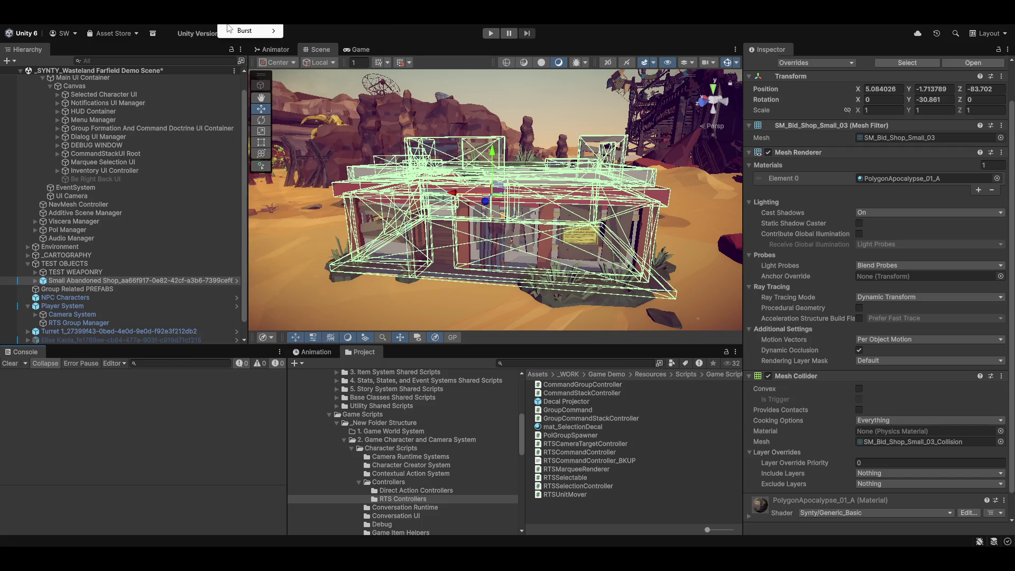
mouse_move(296, 112)
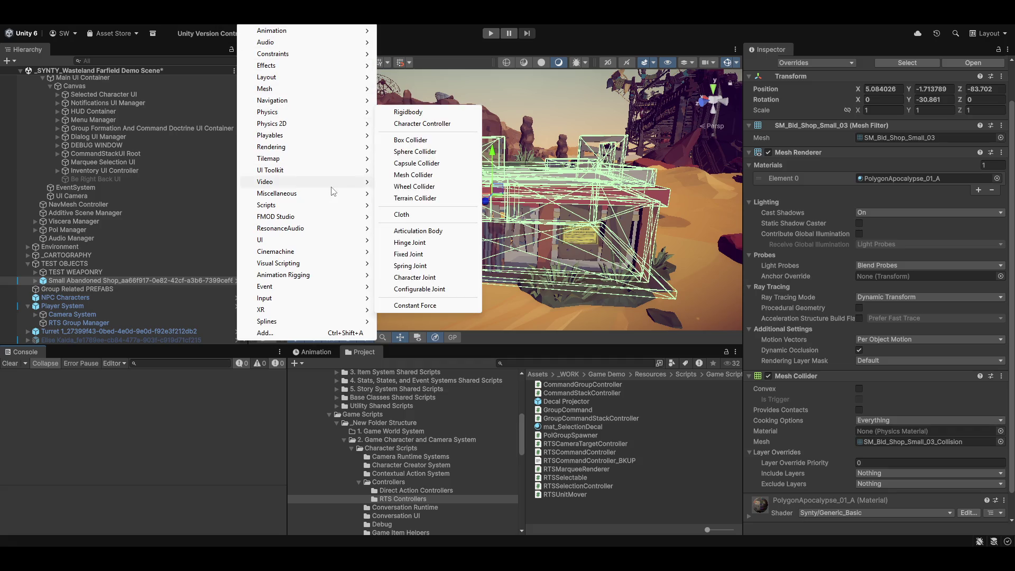
mouse_move(291, 186)
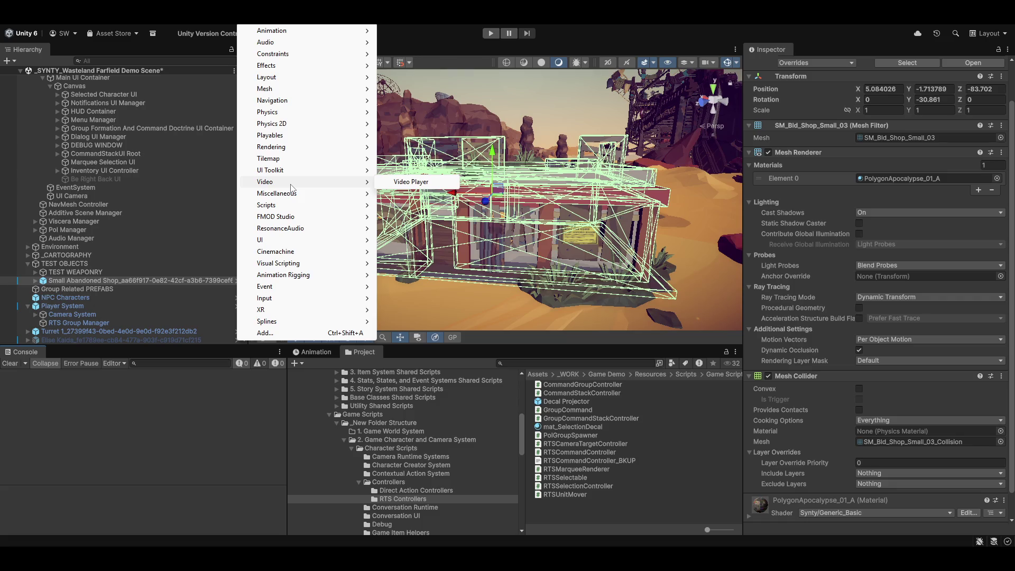
Step: Close the Component menu and look through the GameObject creation commands
click(172, 26)
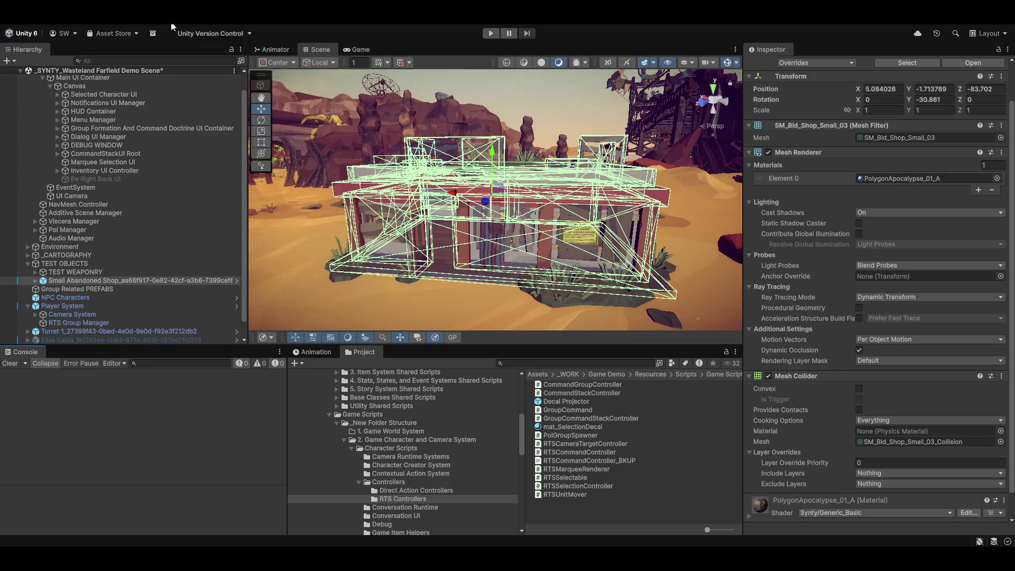
click(205, 22)
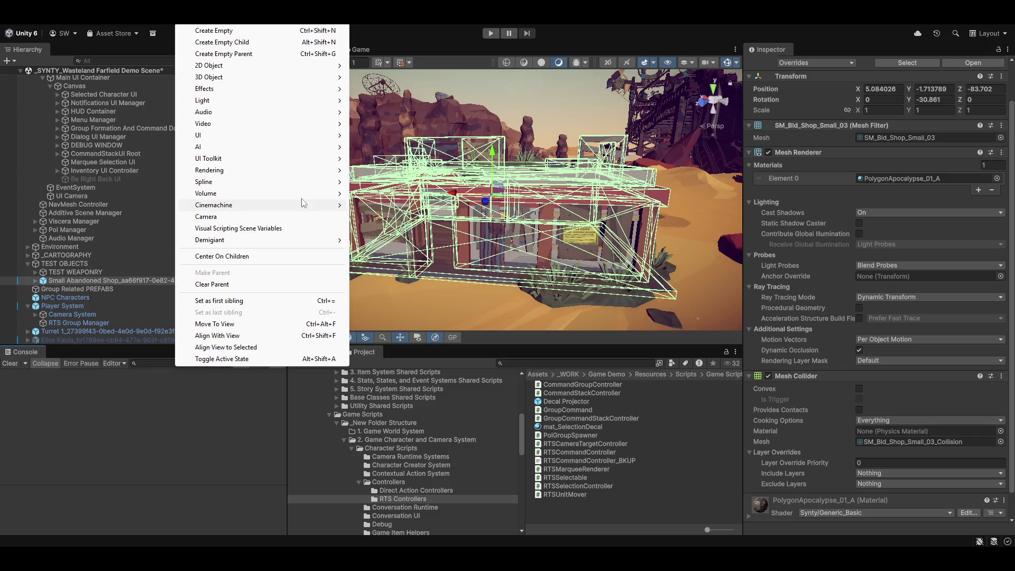
mouse_move(237, 163)
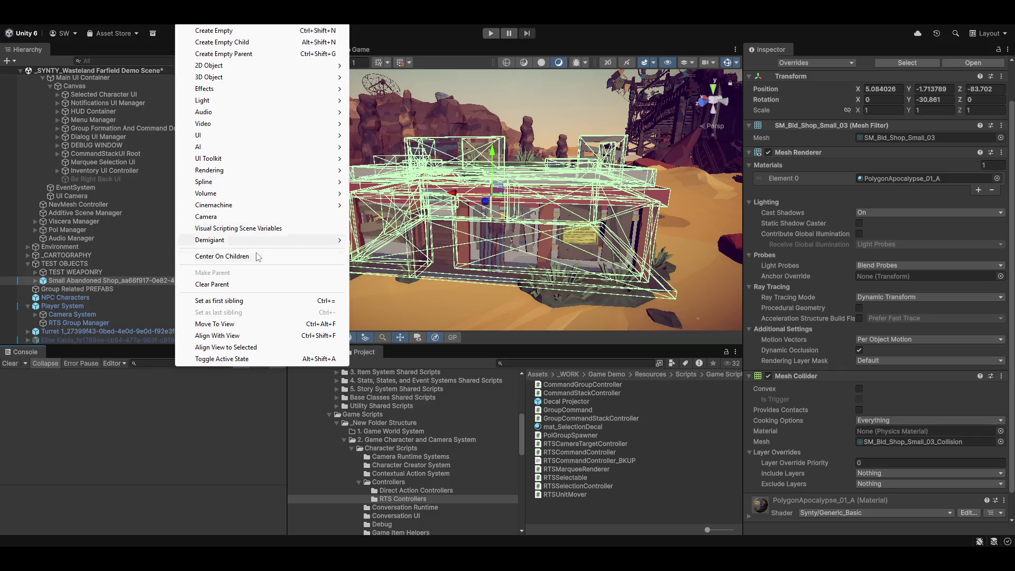
Step: Browse the Tools menu again, then bring up the Window menu's Package Management entries
click(319, 23)
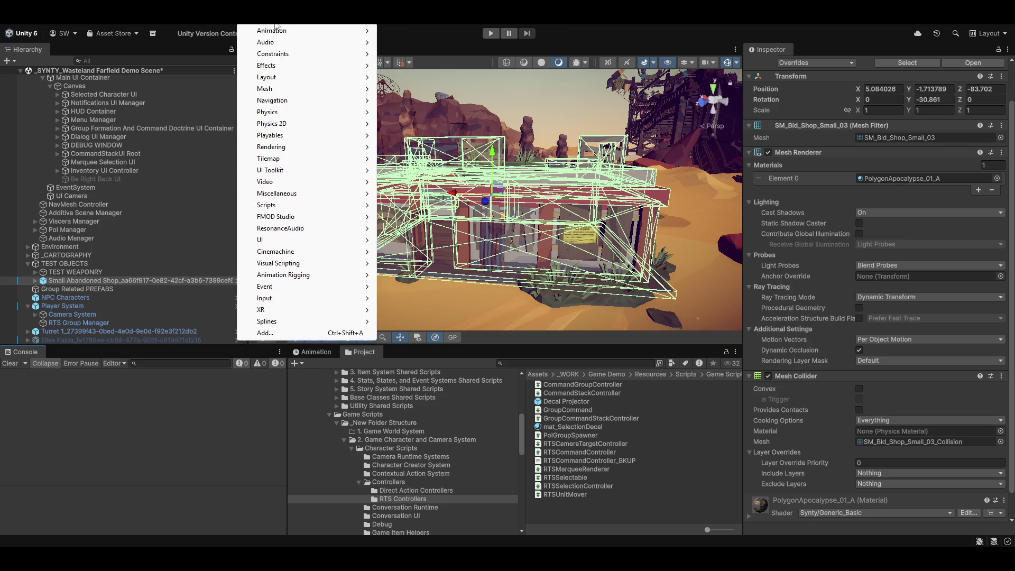
mouse_move(289, 23)
mouse_move(324, 35)
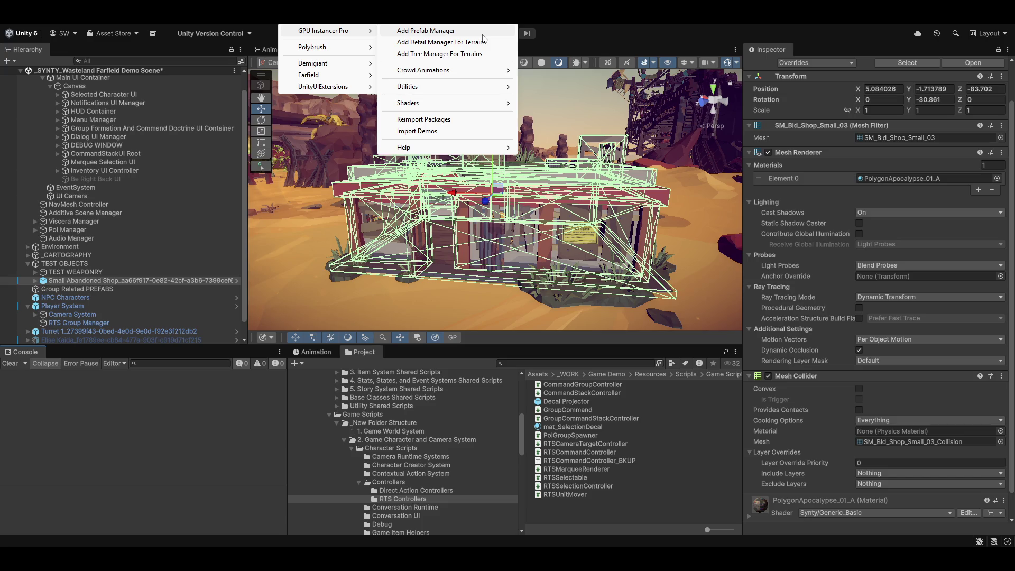
mouse_move(509, 71)
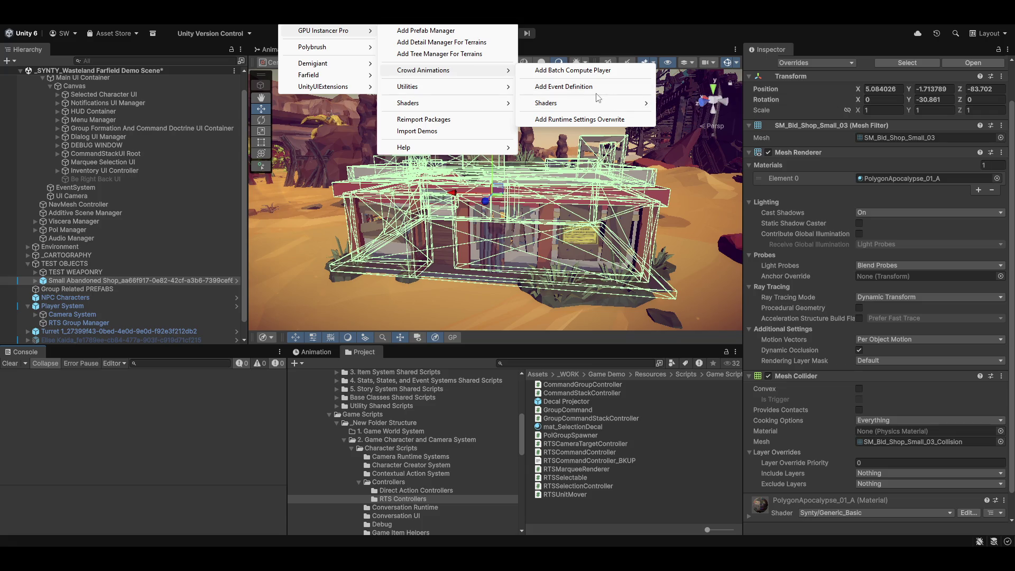
mouse_move(407, 19)
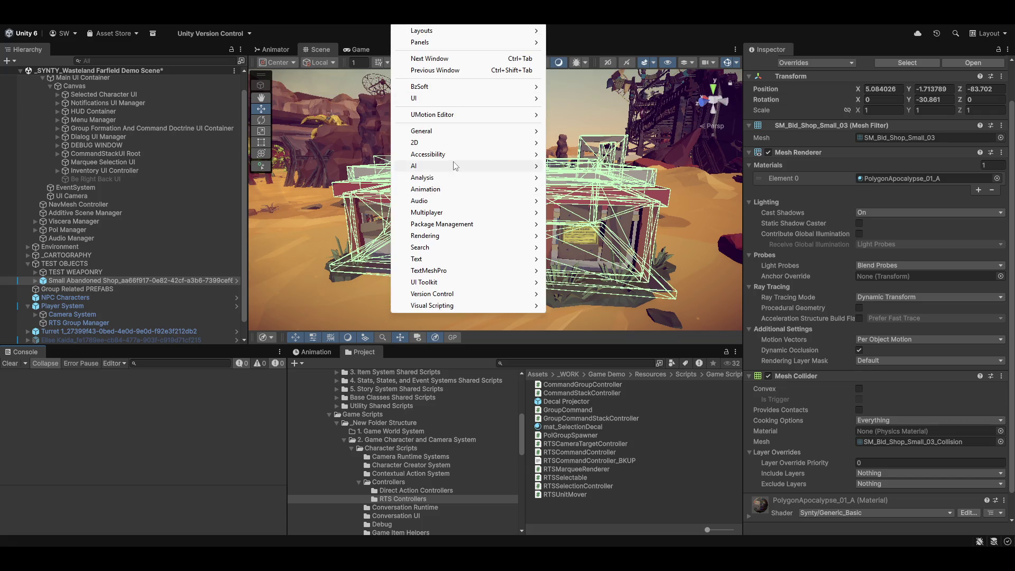
Step: Close the Window menu and frame the selected shop building in the Scene view
mouse_move(454, 236)
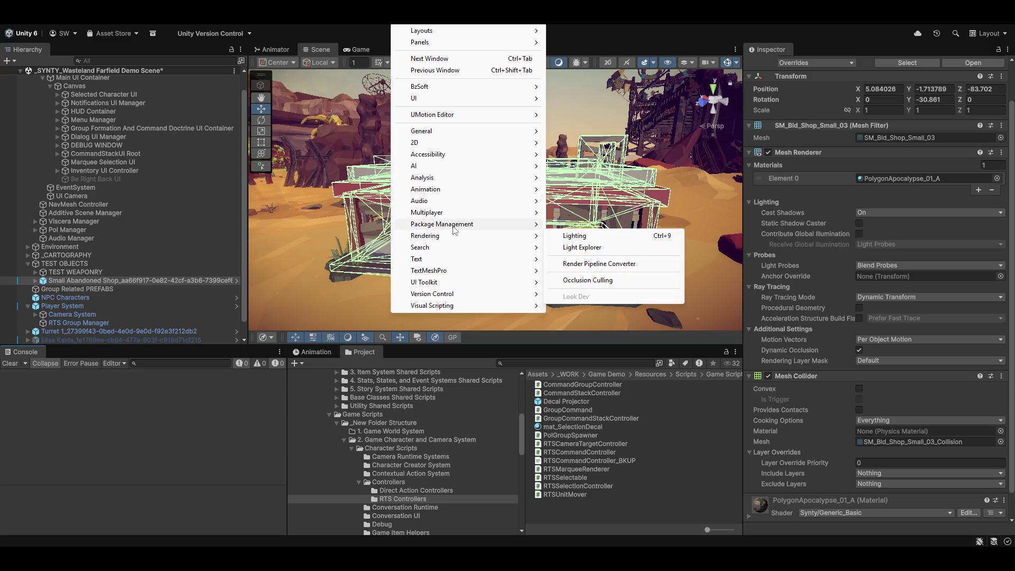
key(Escape)
key(f)
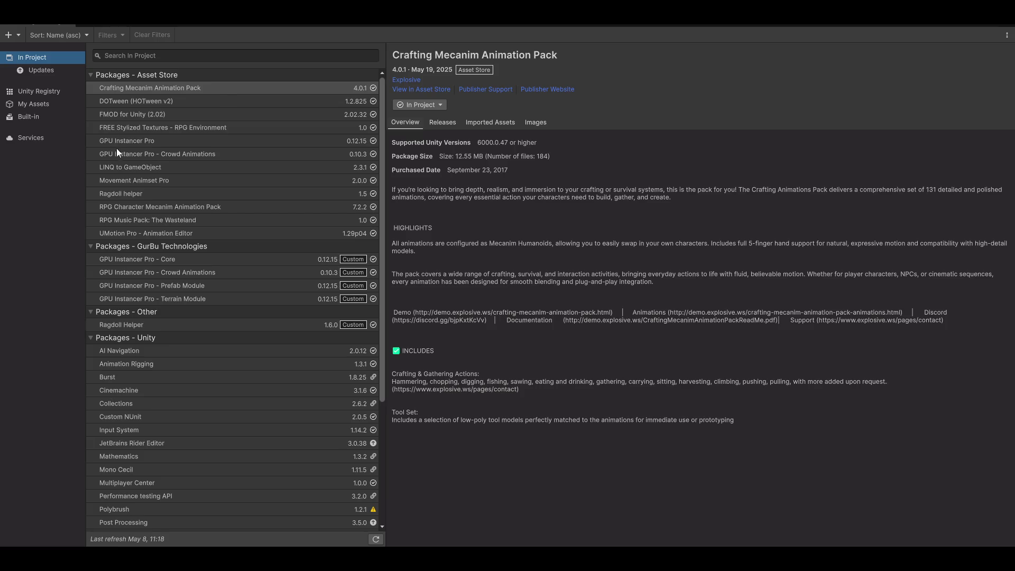
Step: Inspect the GPU Instancer Pro and Crowd Animations package details and options, leaving both installed
click(180, 139)
click(183, 154)
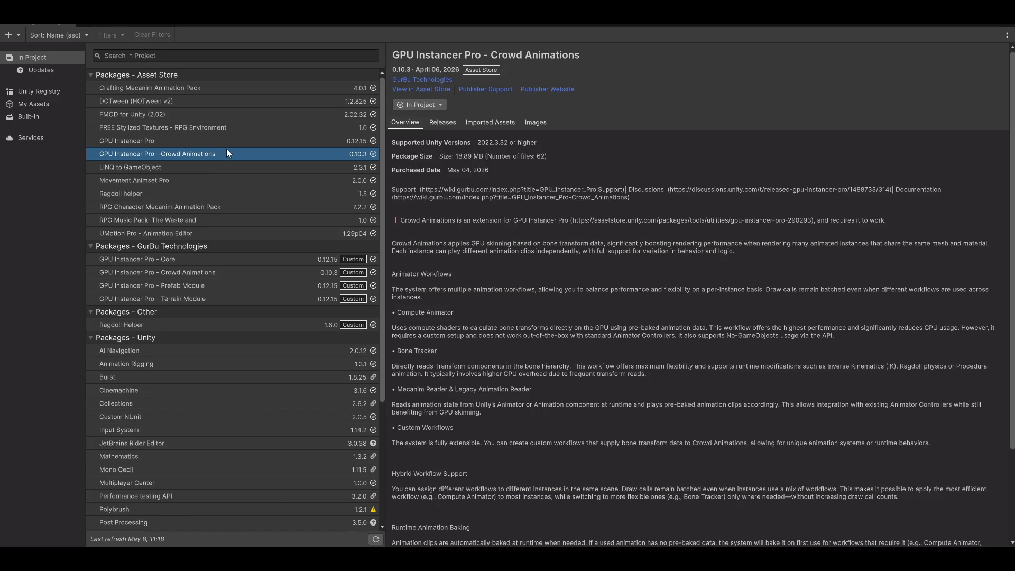
click(440, 103)
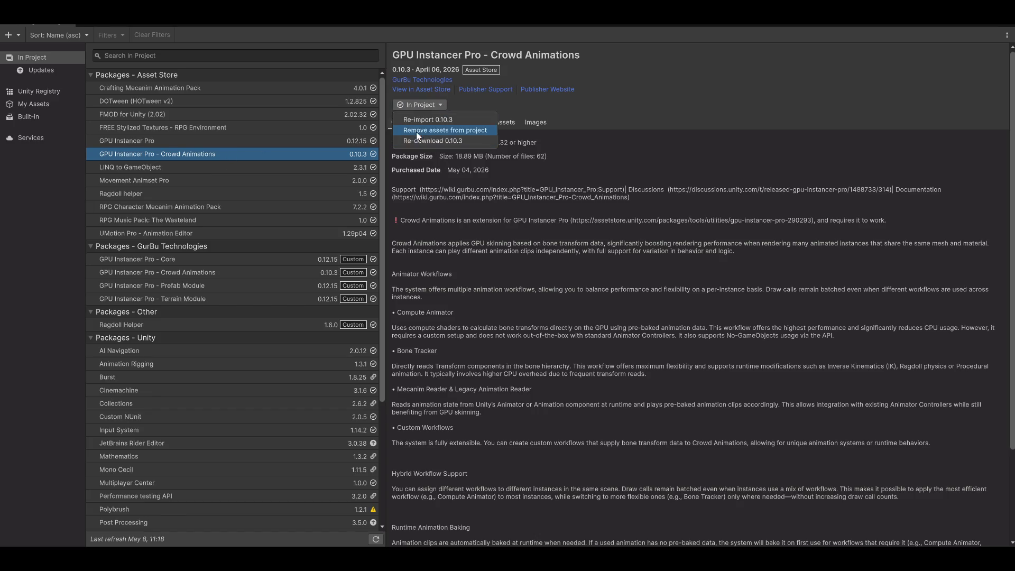
key(Escape)
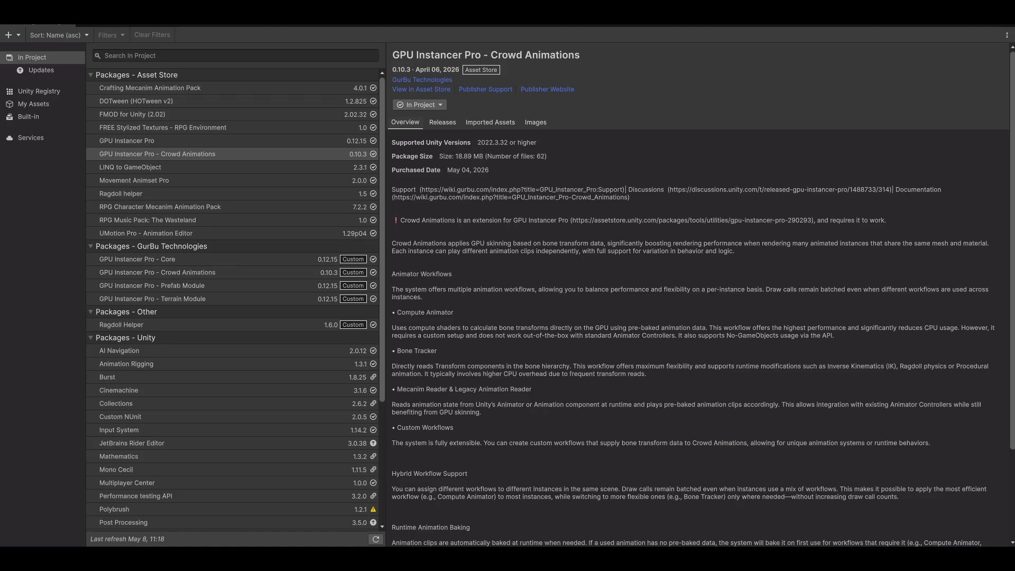
click(189, 141)
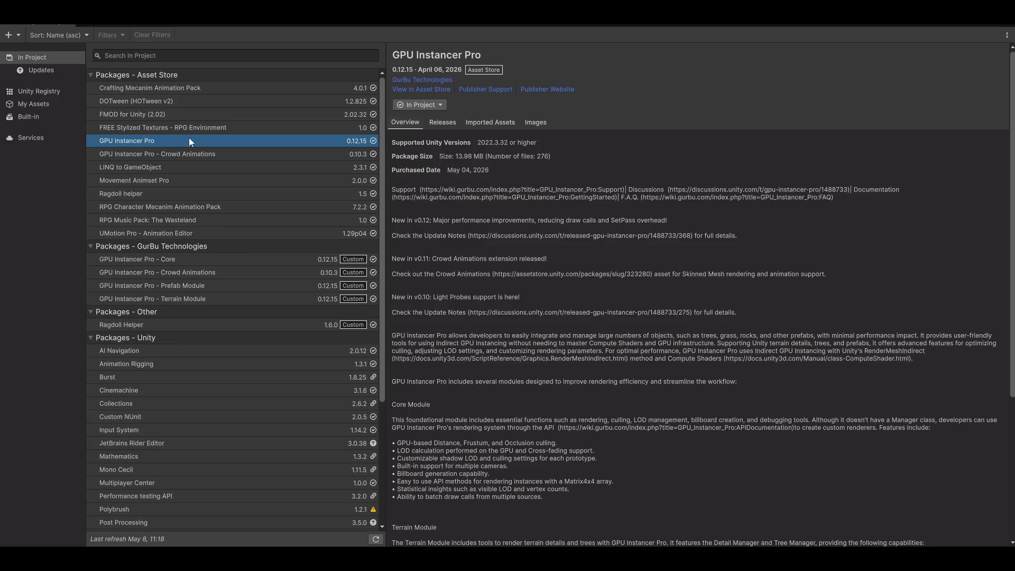
click(441, 105)
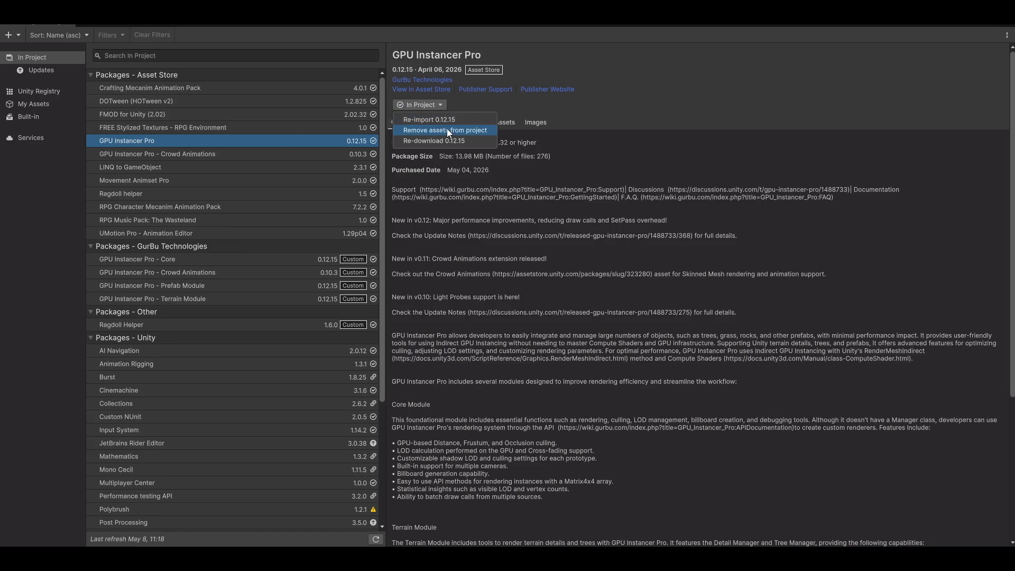
key(Escape)
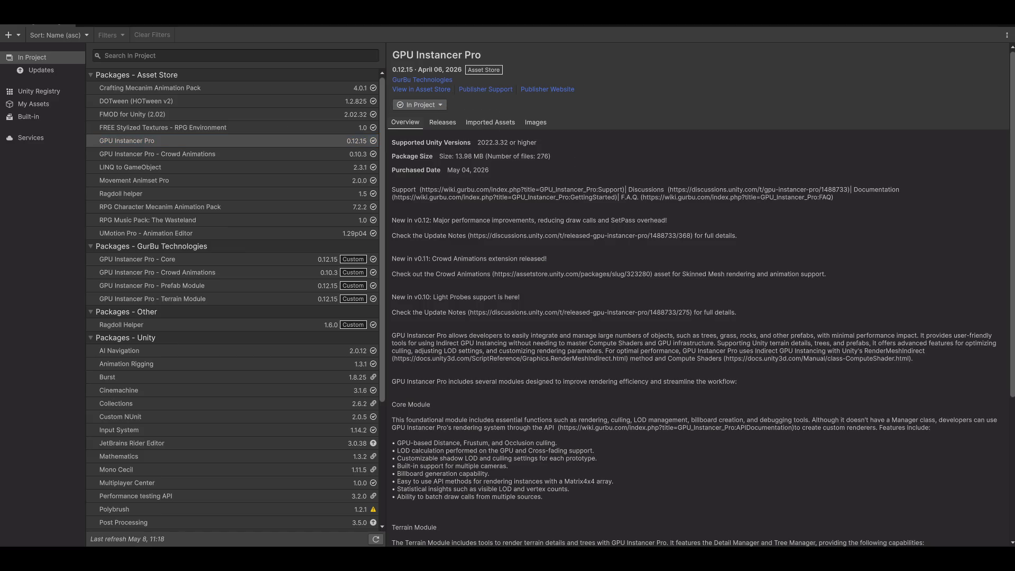
Step: Remove the GPU Instancer Pro - Core and Crowd Animations packages, confirming each removal
click(132, 258)
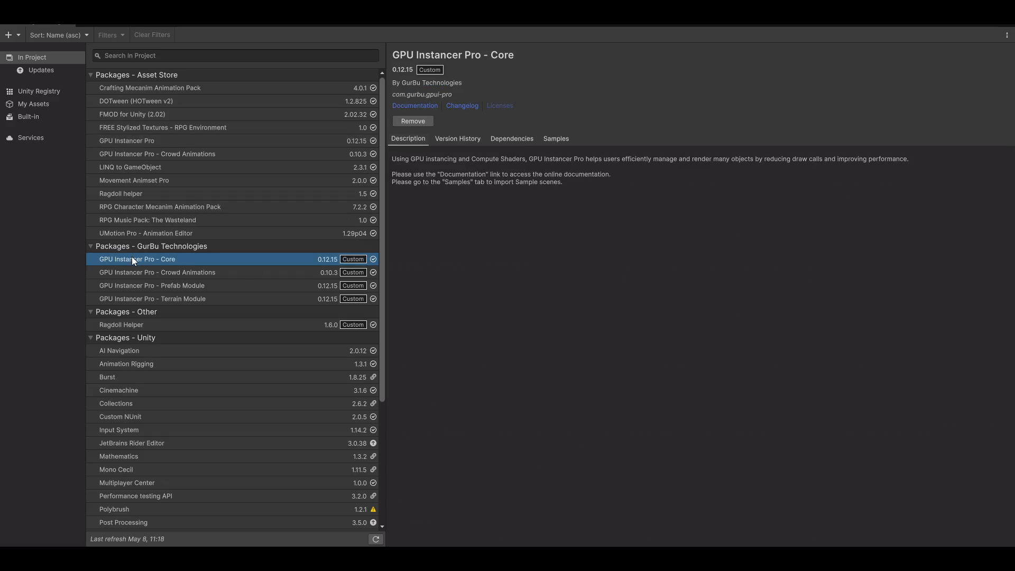
click(421, 121)
click(537, 298)
click(189, 263)
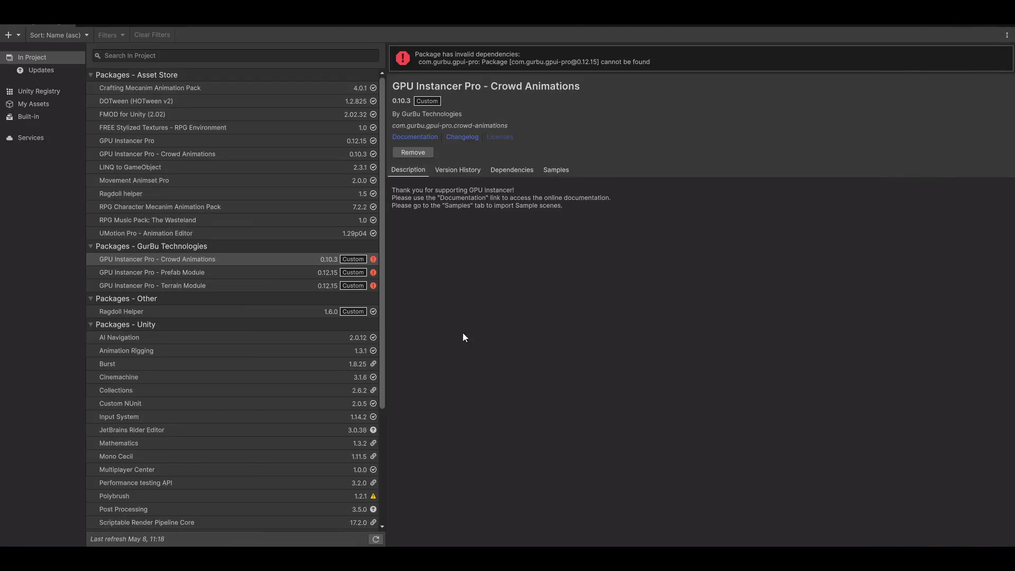
click(416, 154)
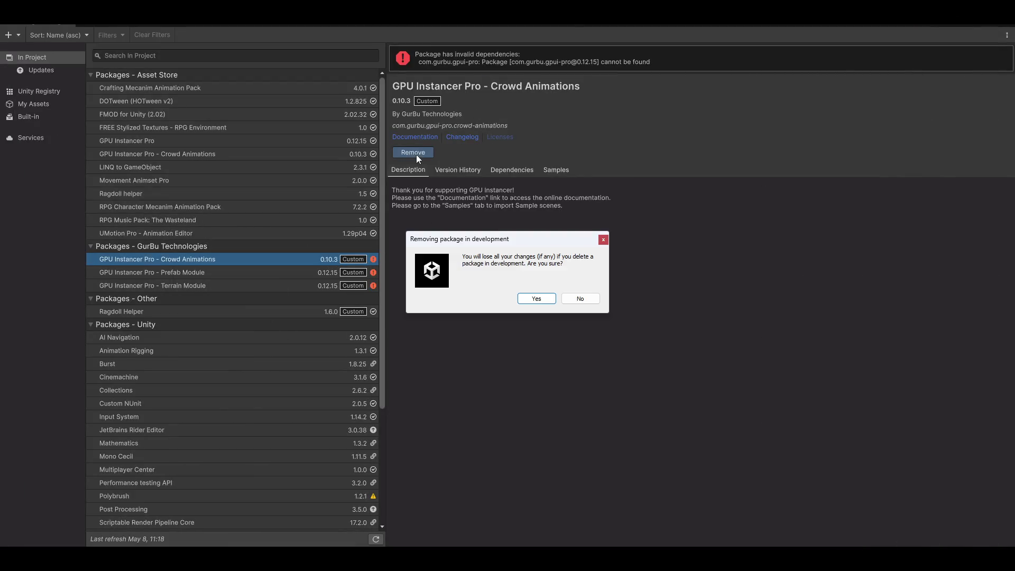
click(535, 299)
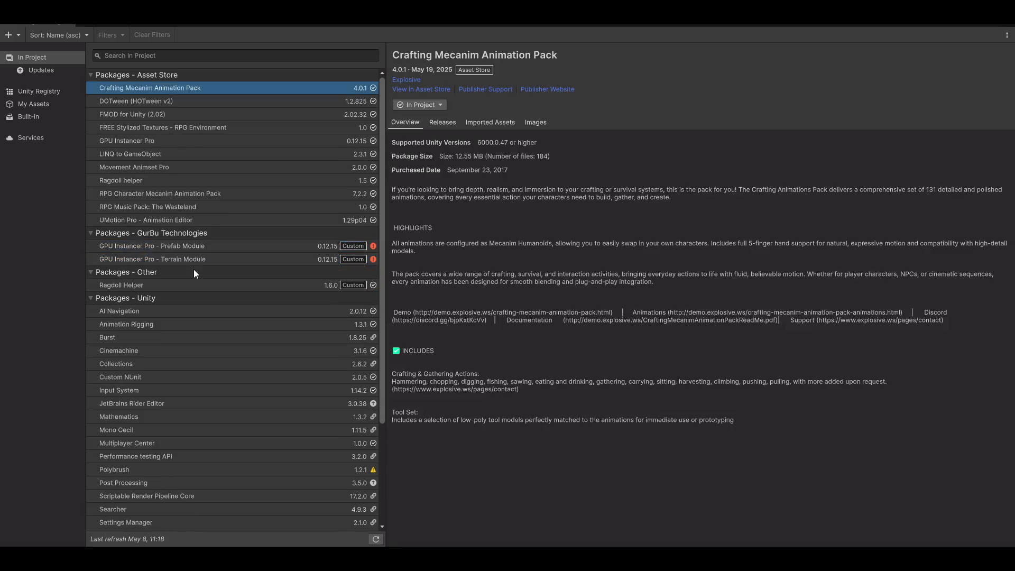
Step: Remove the GPU Instancer Pro - Prefab Module and Terrain Module packages, confirming each removal
click(189, 247)
click(397, 152)
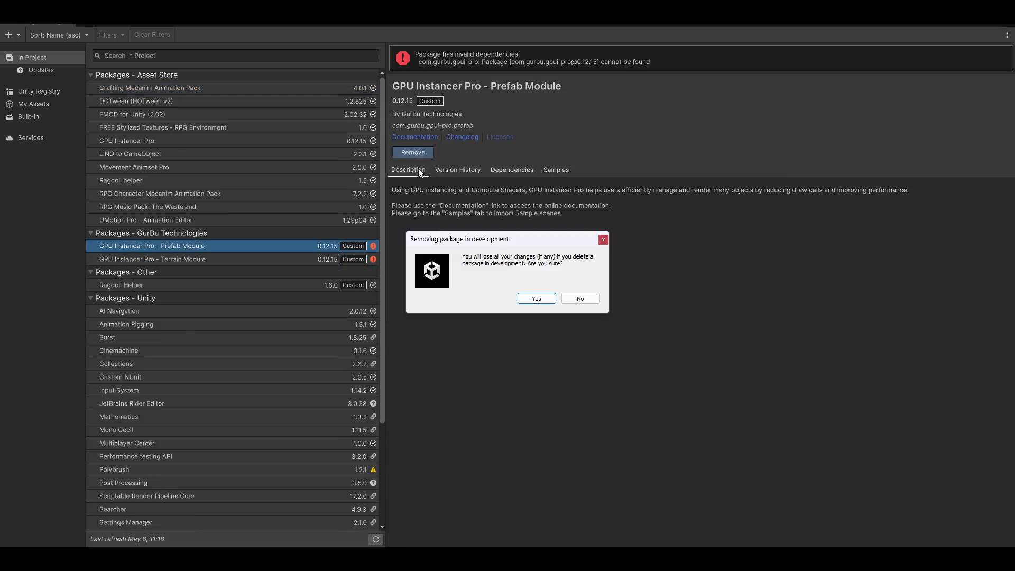
click(536, 300)
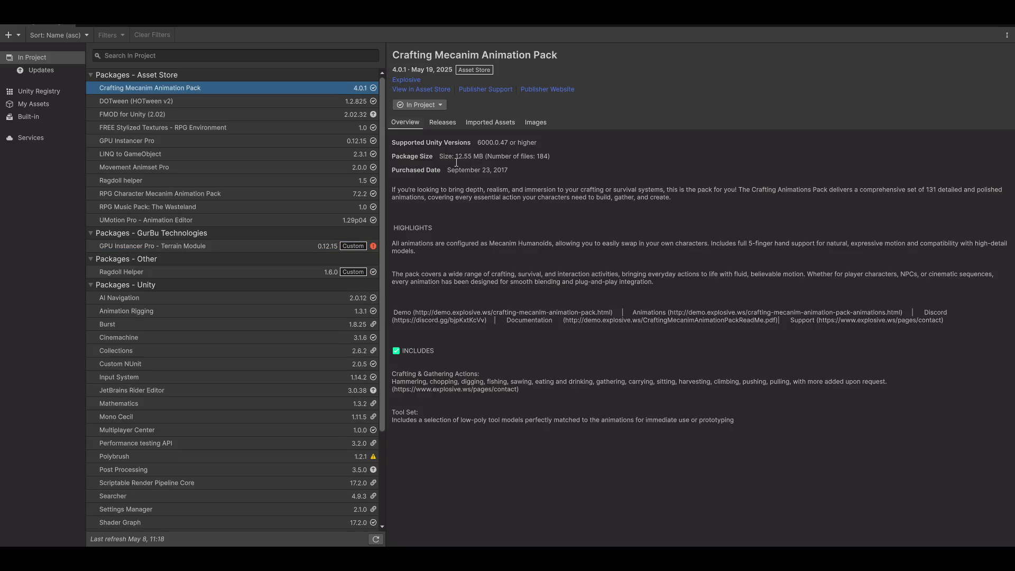
click(180, 245)
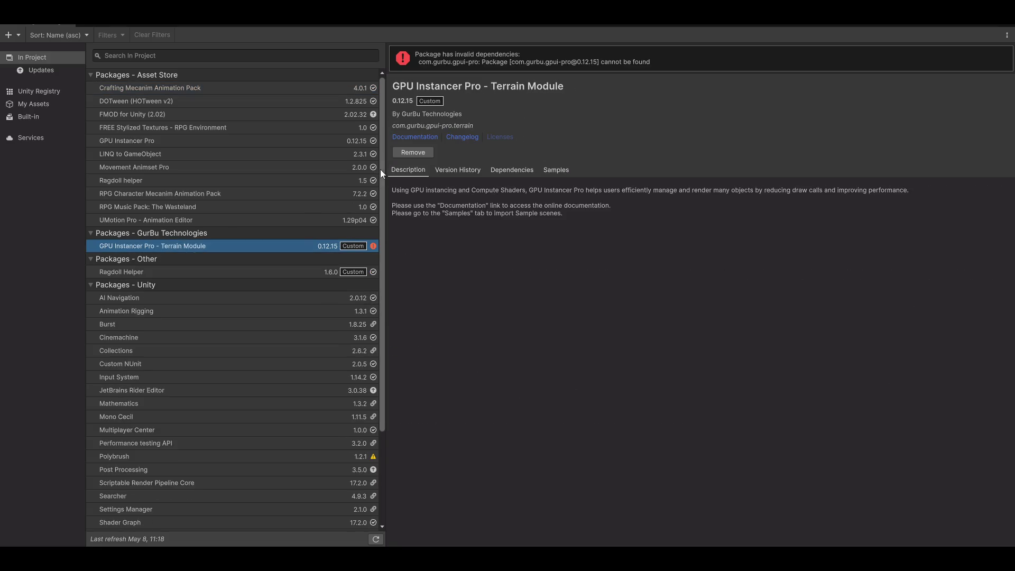
click(411, 152)
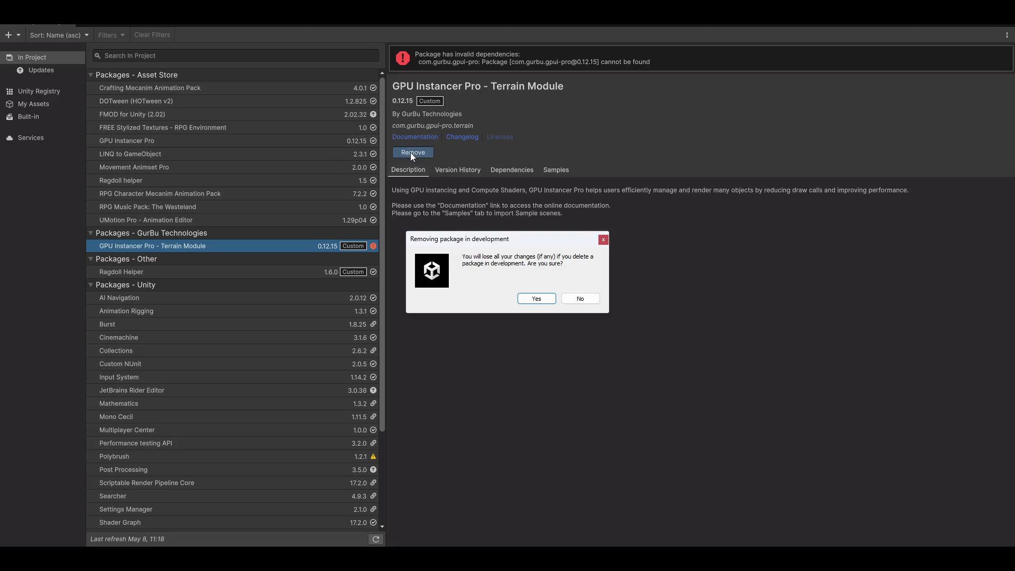
click(535, 301)
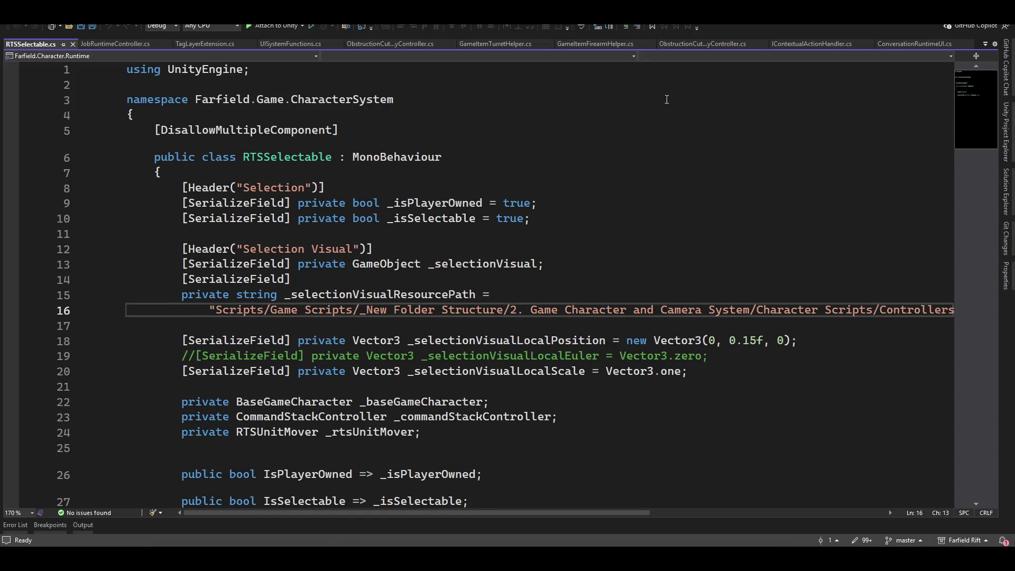
Step: Close RTSSelectable.cs in Visual Studio and return to the Package Manager list
click(73, 43)
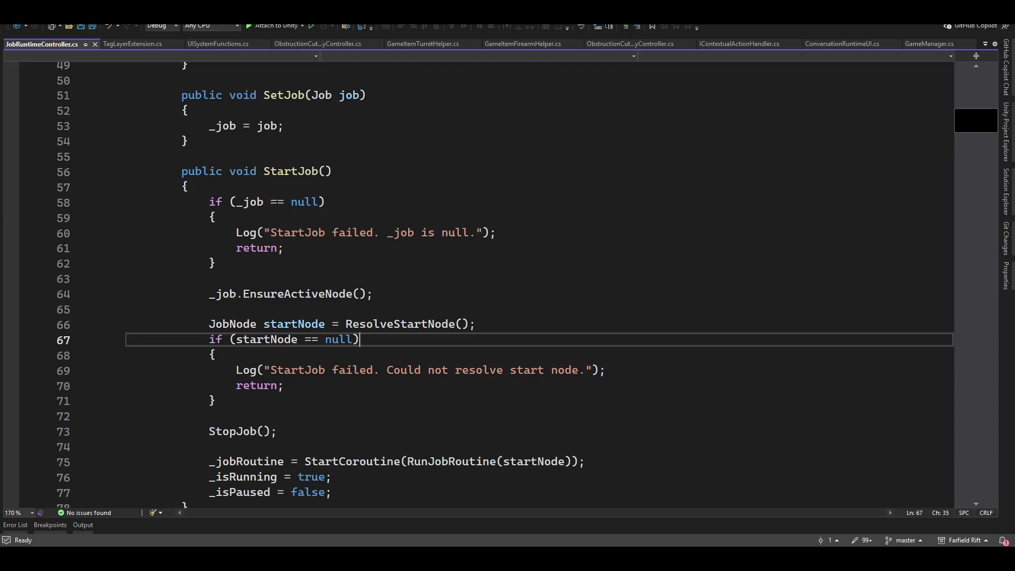
scroll(456, 321, up, 13)
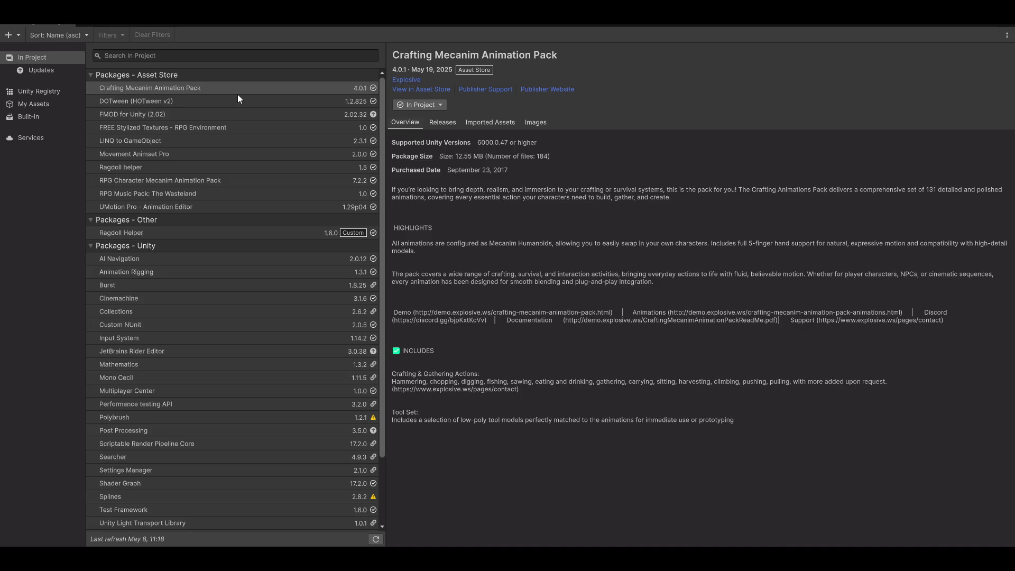
Step: Select FMOD for Unity (2.02), then leave the Package Manager for the main editor
click(184, 114)
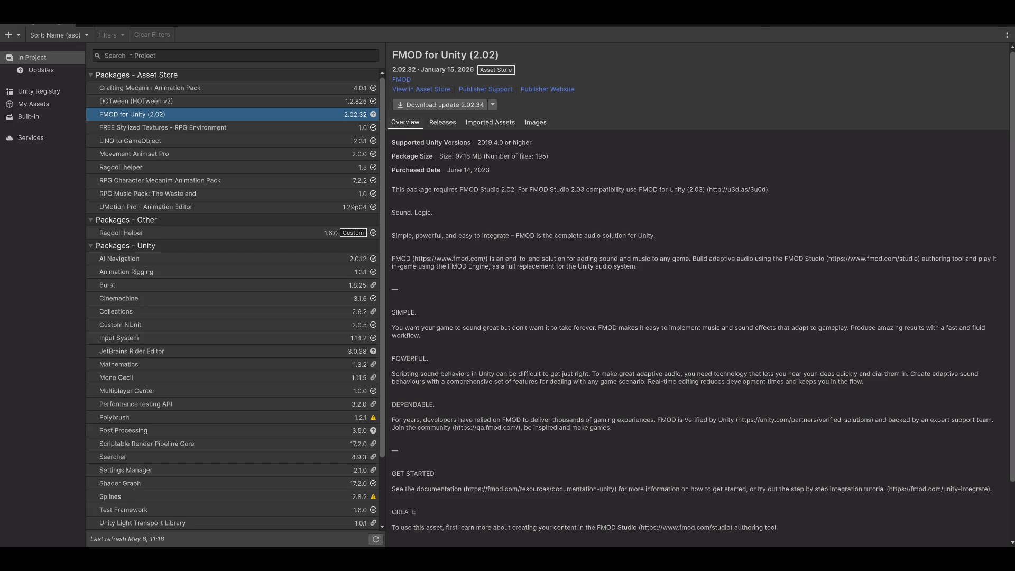
key(alt+Tab)
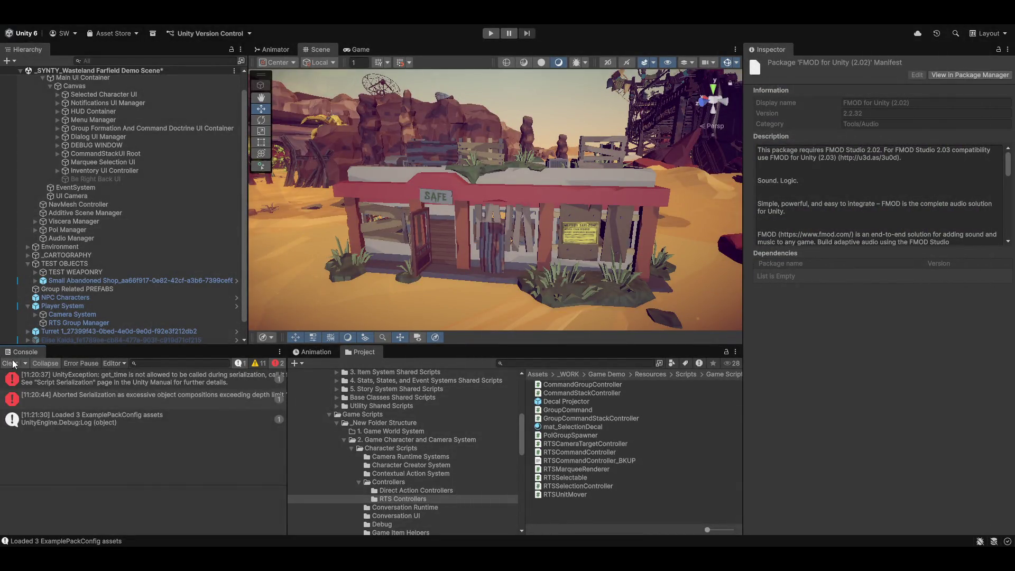
Step: Clear the Console and open Window > Package Management > Package Manager
click(10, 363)
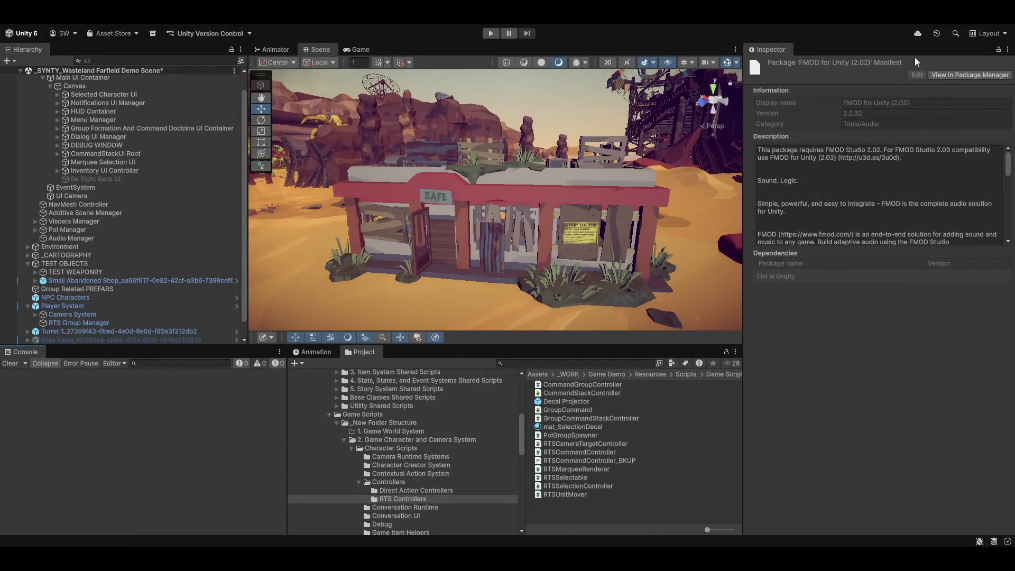
click(394, 26)
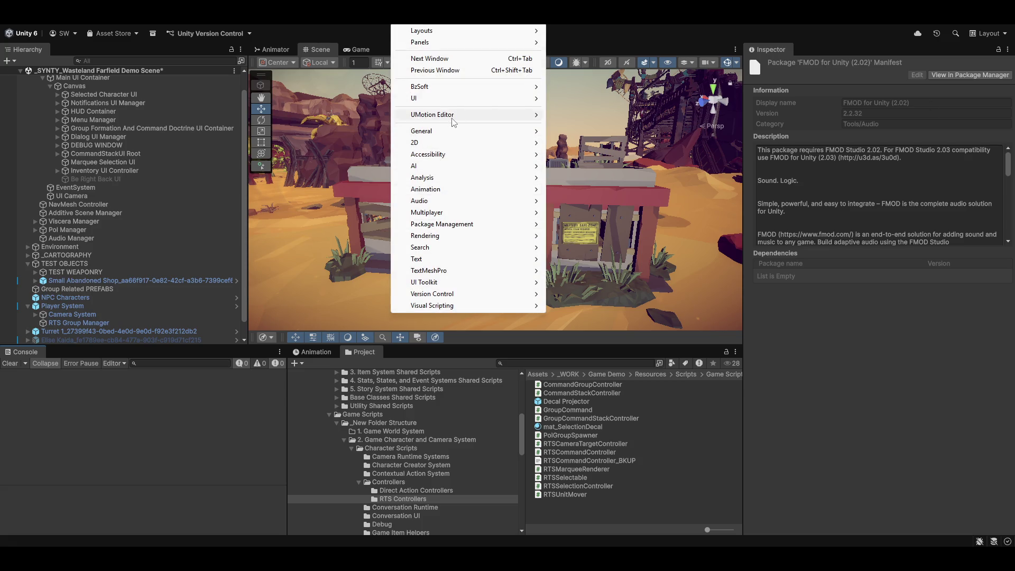
mouse_move(468, 227)
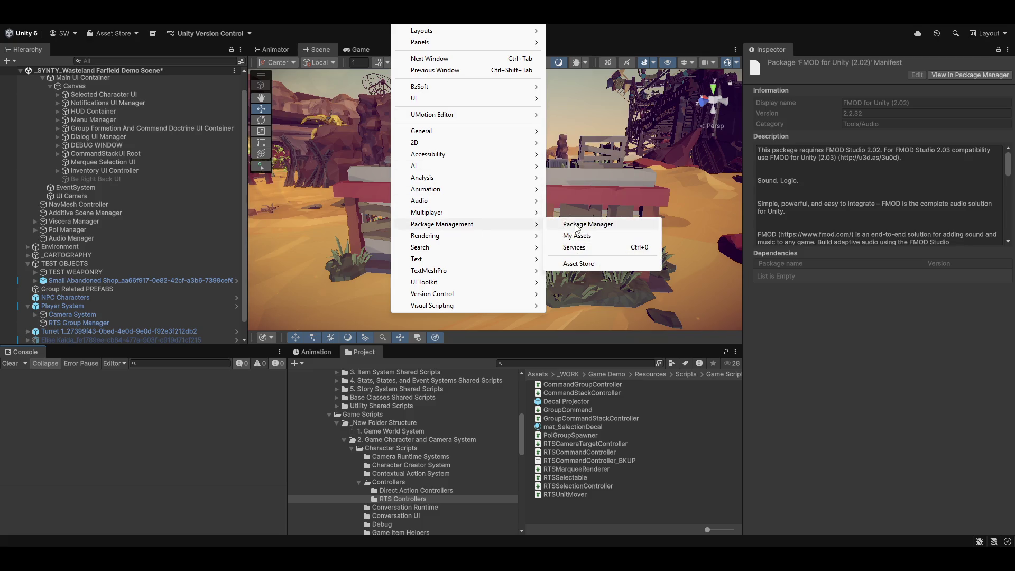
click(576, 224)
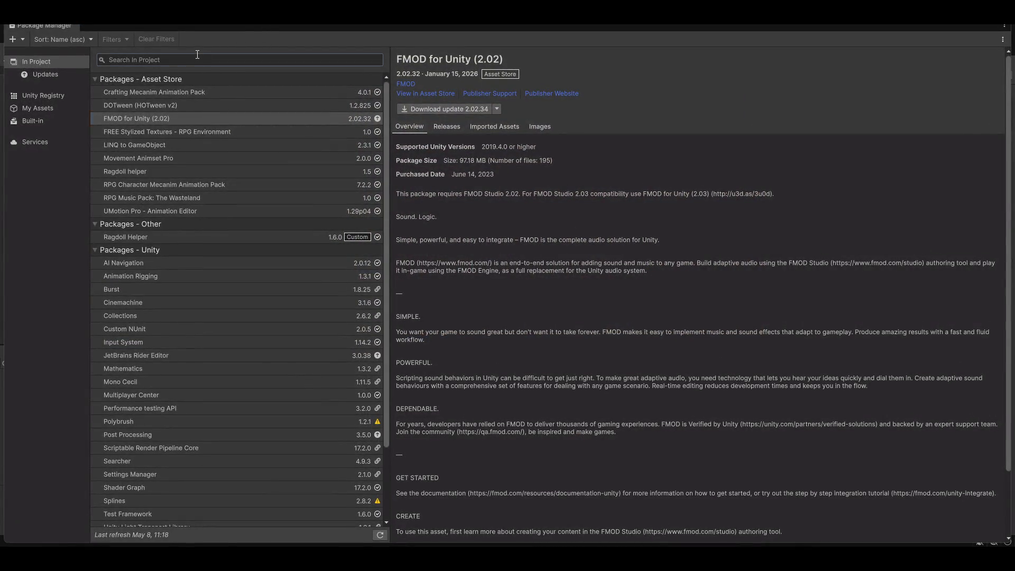
Step: Clear the stray search text and show the My Assets list of owned Asset Store assets
text(v)
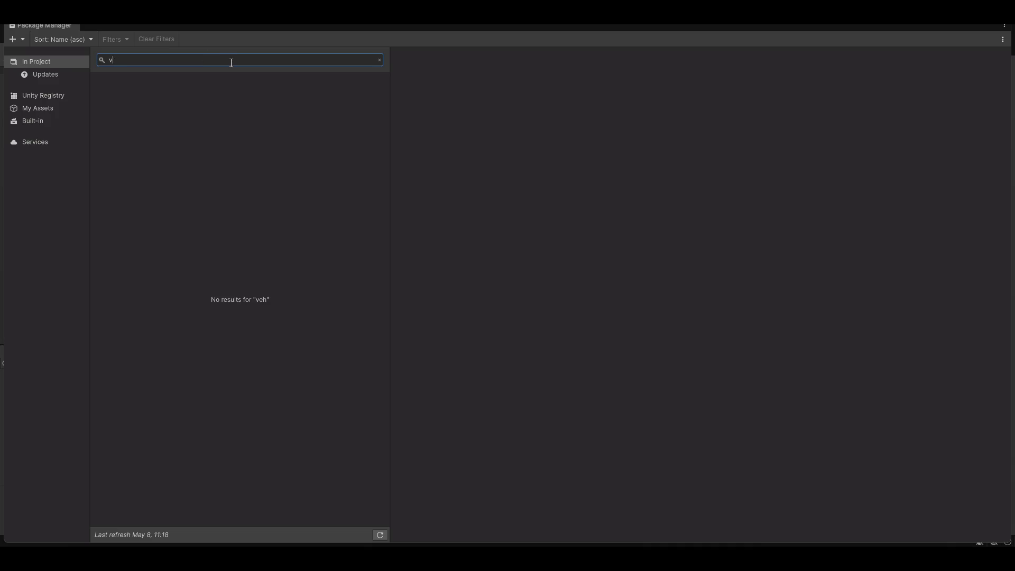
key(BackSpace)
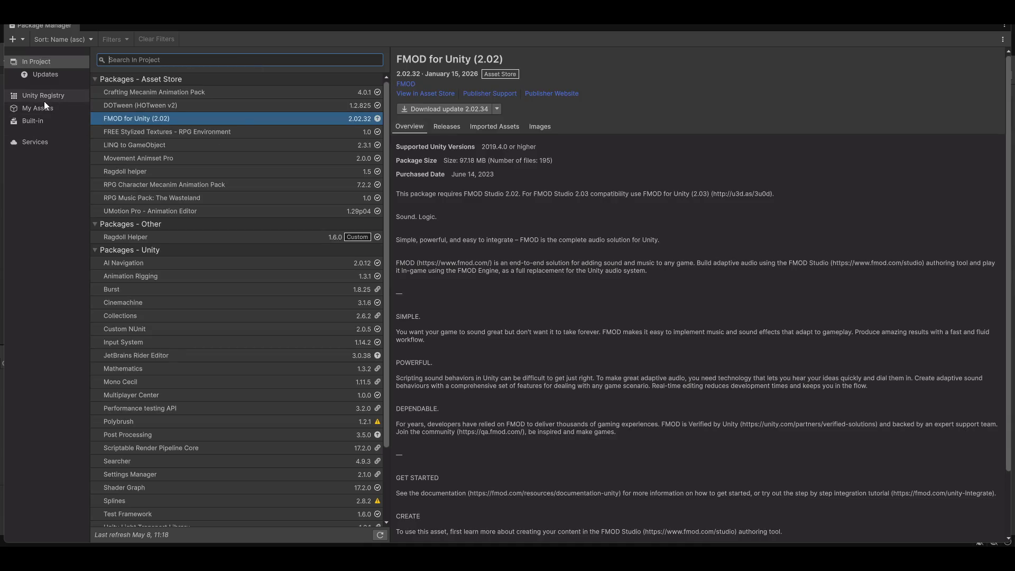
click(47, 108)
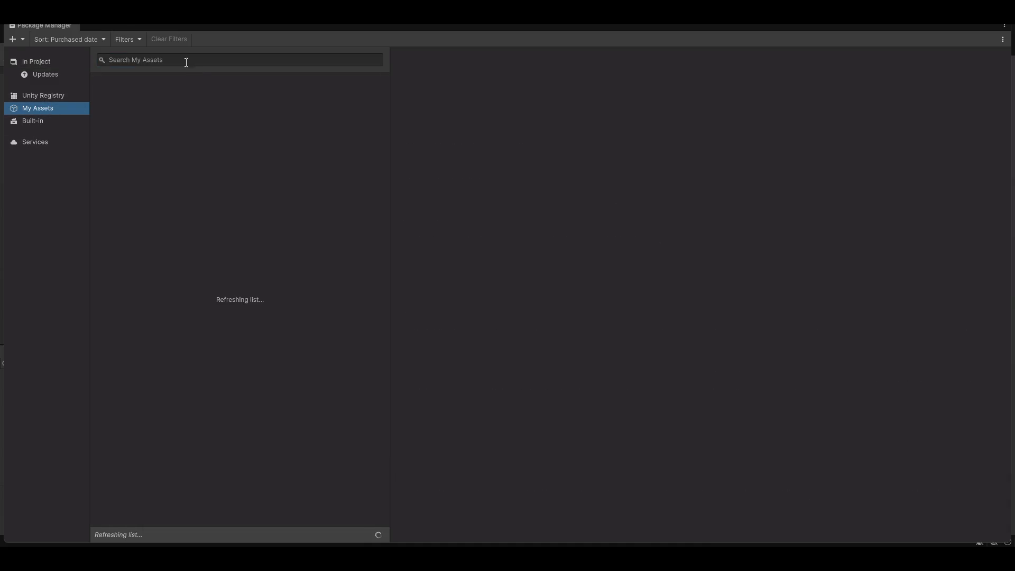